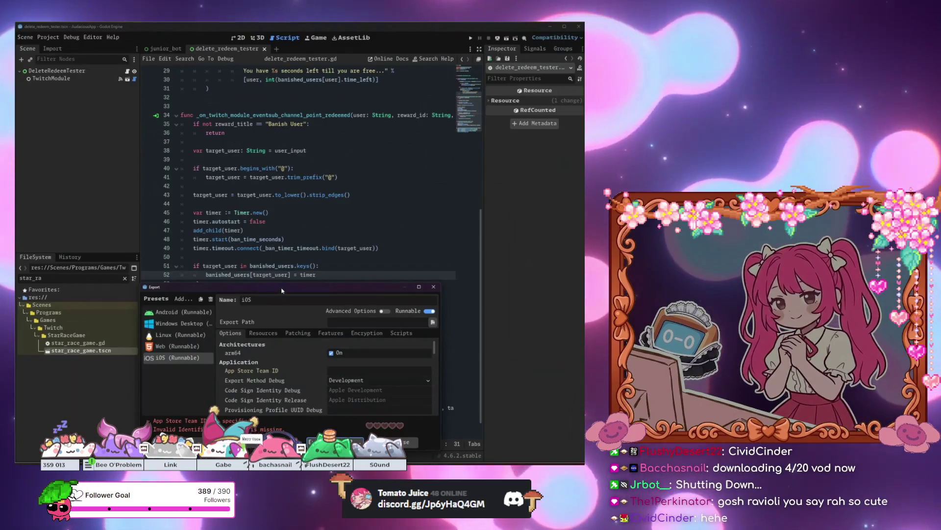
Step: Export the build as delete_redeem_tester.exe into a newly created Builds/delete_redeem_tester folder
drag(282, 291, 304, 139)
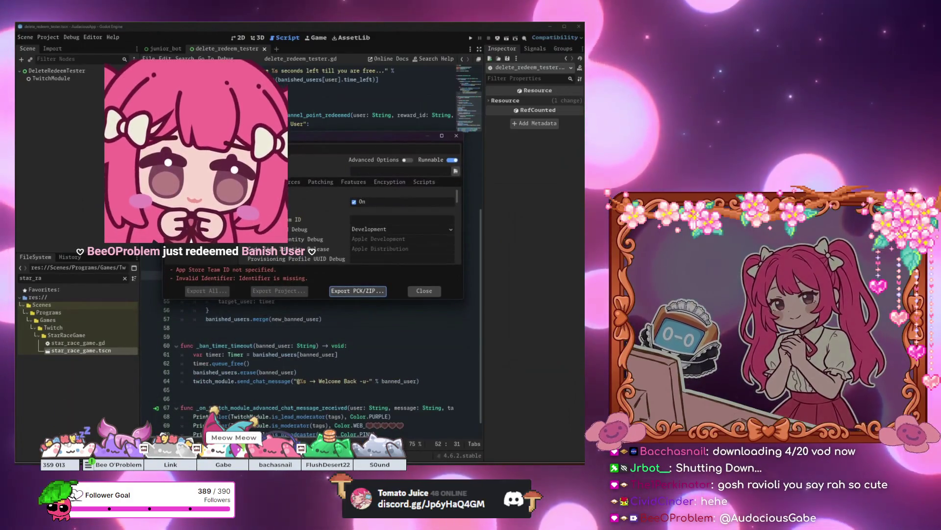
click(358, 290)
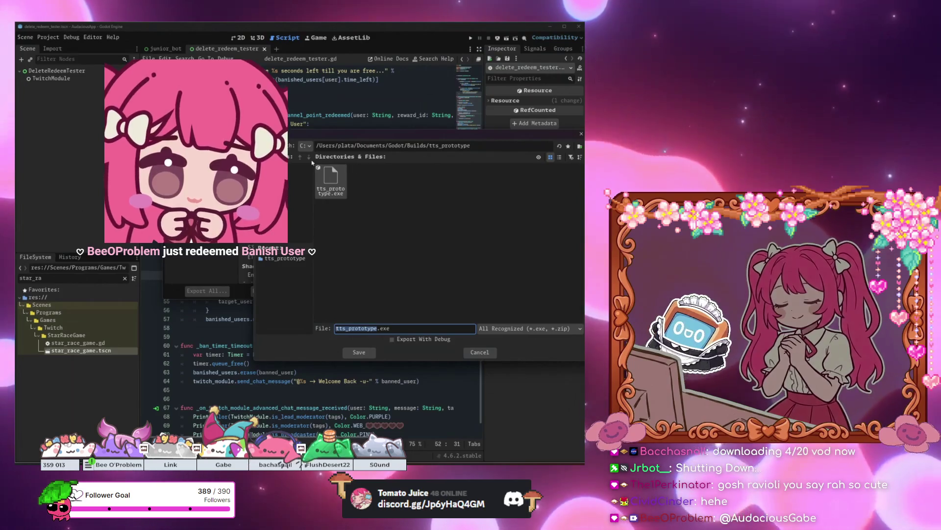
click(300, 156)
right_click(373, 252)
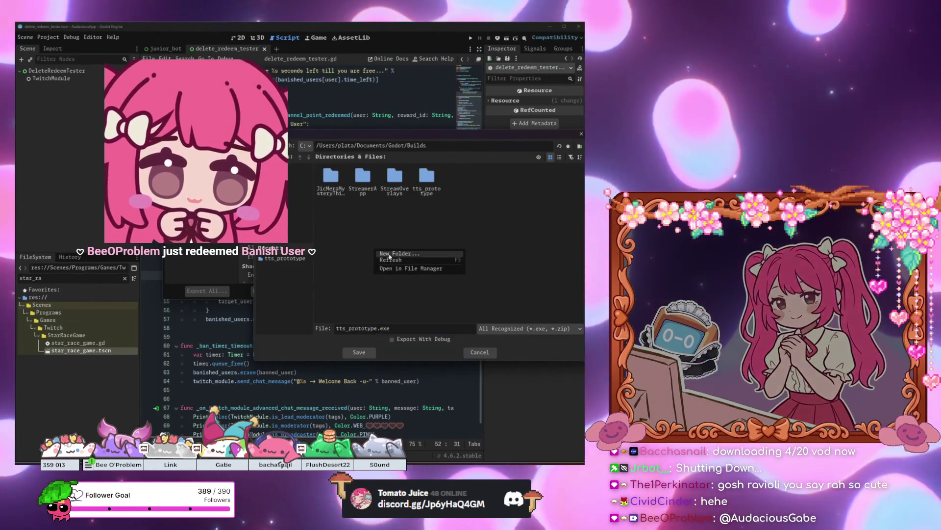
click(390, 256)
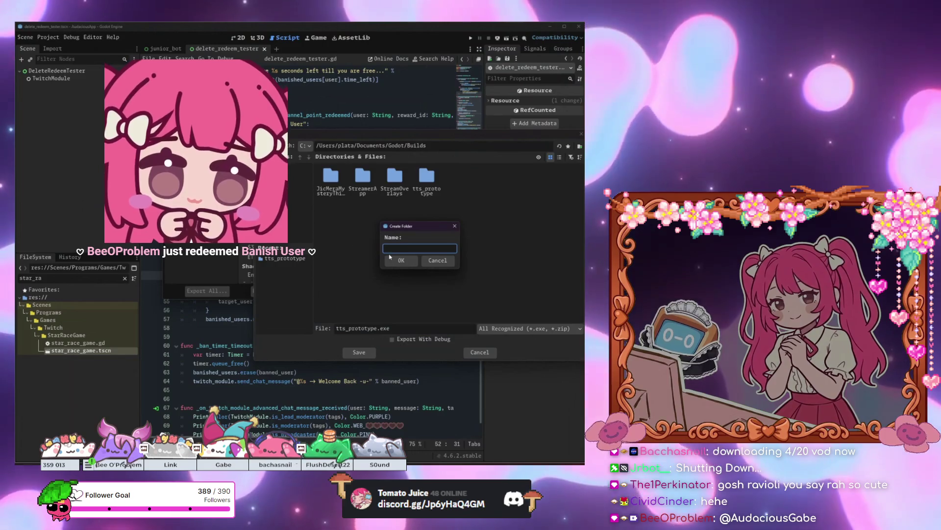
text(delete_redeem_tester)
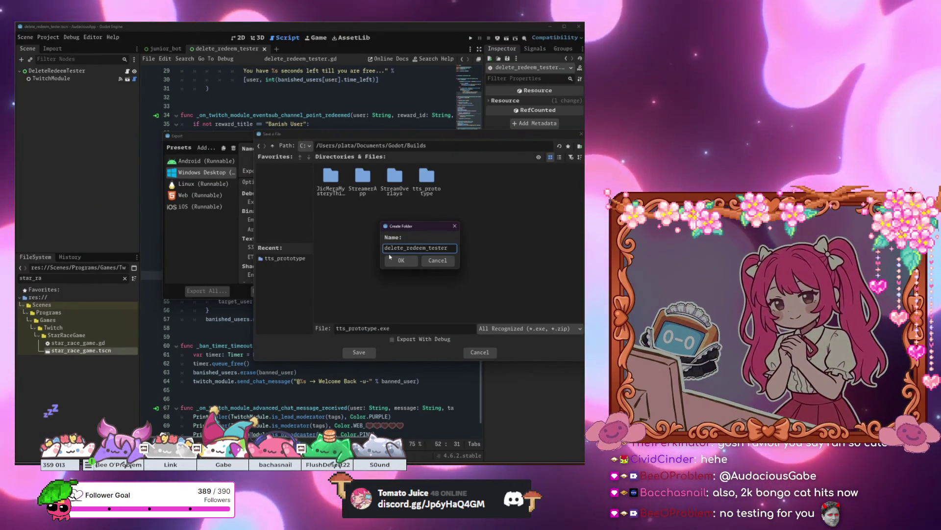
click(401, 261)
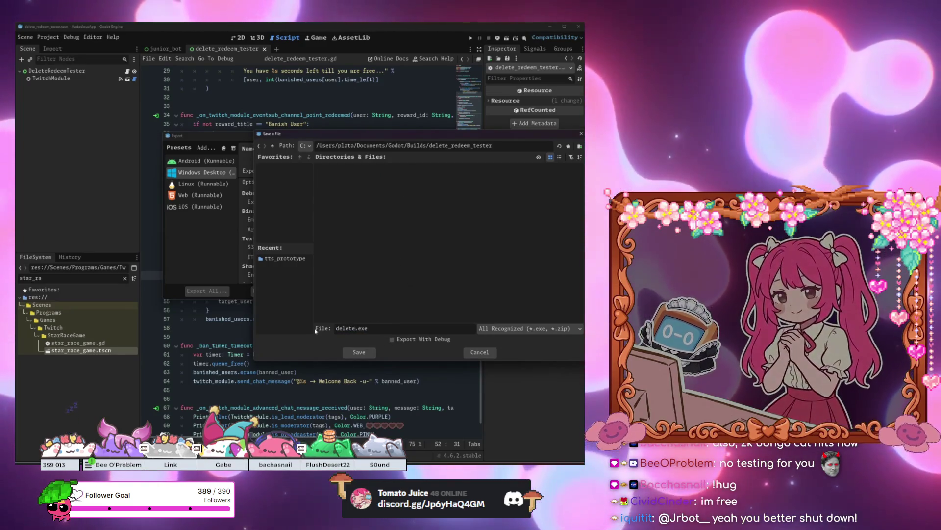
text(_redeem_tester)
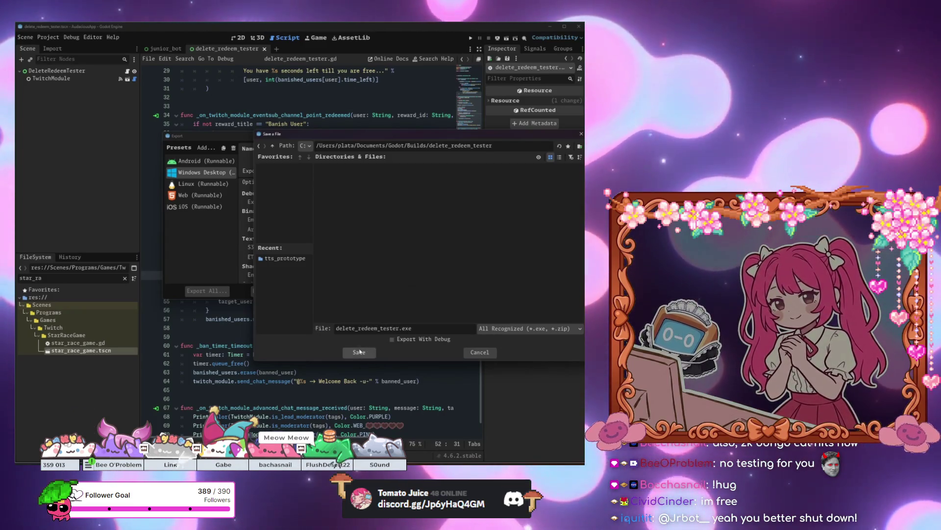
key(Return)
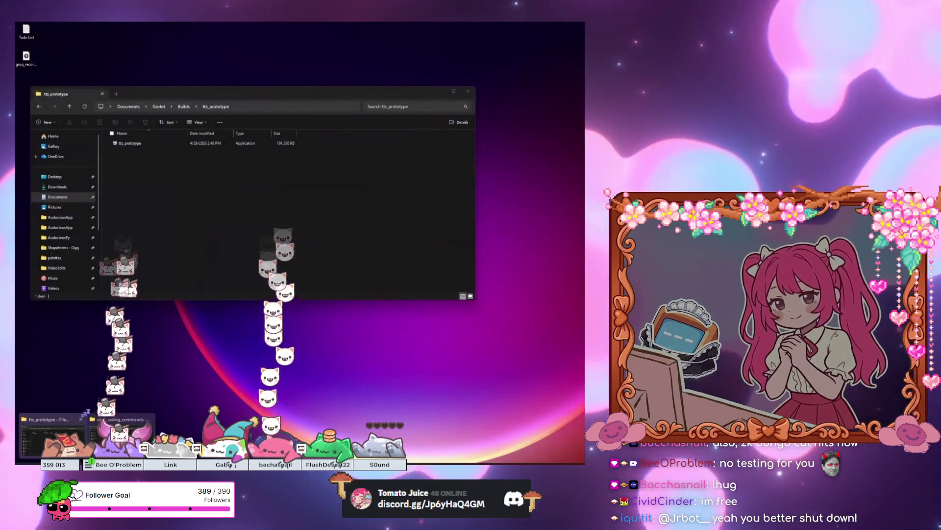
Step: Run delete_redeem_tester.exe from Documents > Godot > Builds > delete_redeem_tester, then close Explorer
click(51, 432)
click(57, 197)
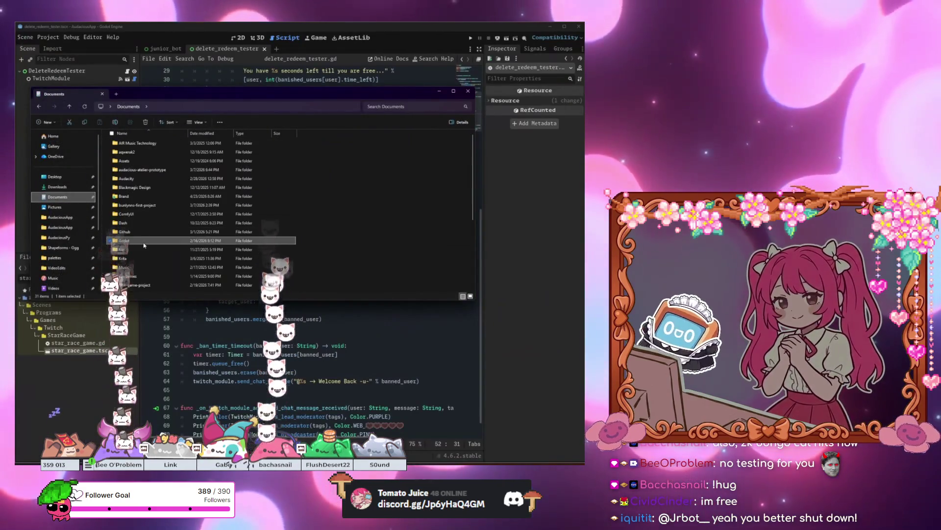
double_click(144, 241)
double_click(147, 187)
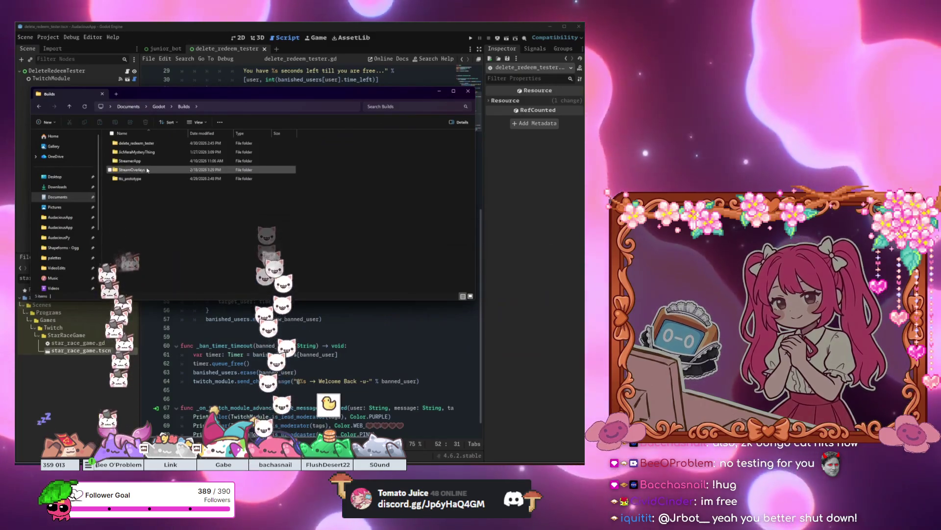
click(152, 180)
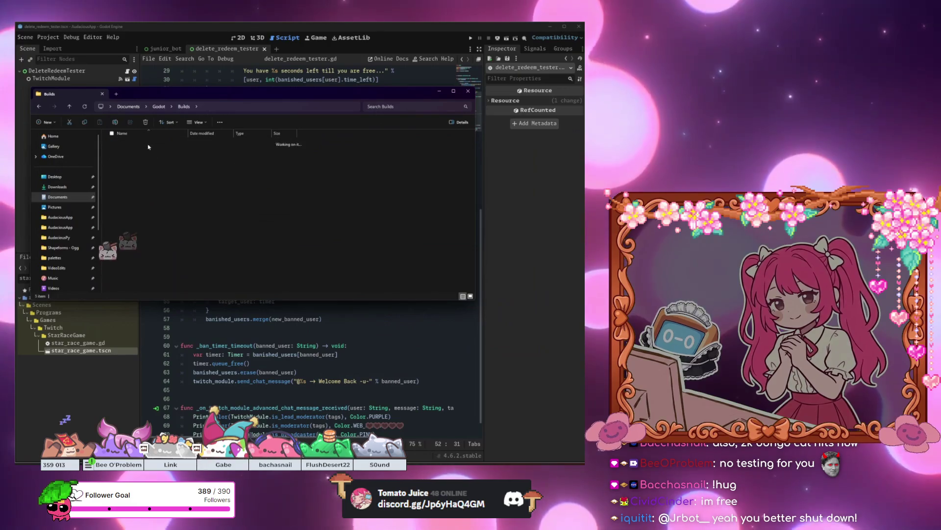
key(Return)
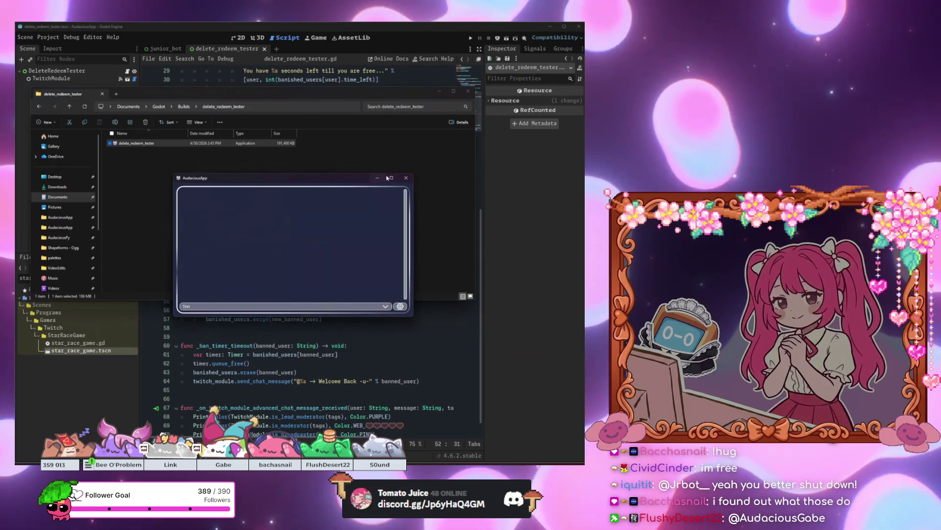
click(321, 70)
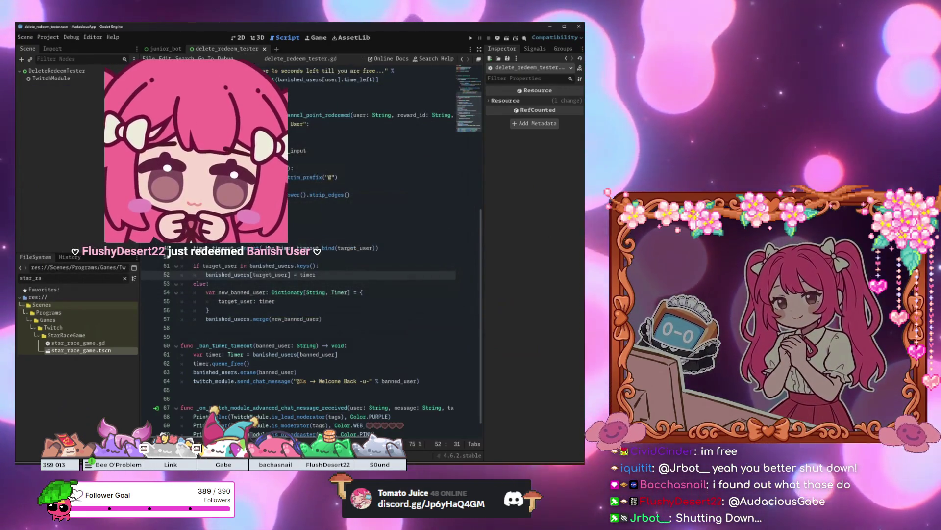
Step: Re-export from Project > Export, overwriting the existing delete_redeem_tester.exe
click(48, 38)
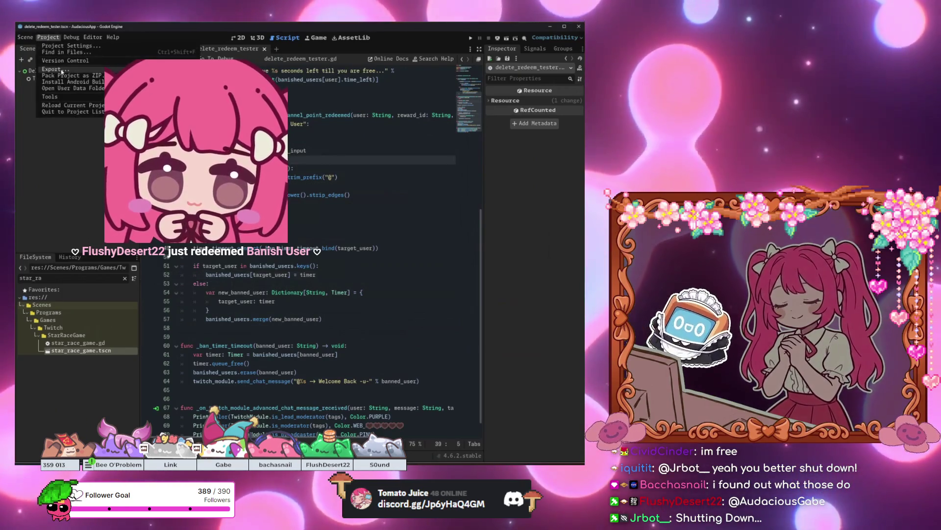
click(54, 65)
click(278, 291)
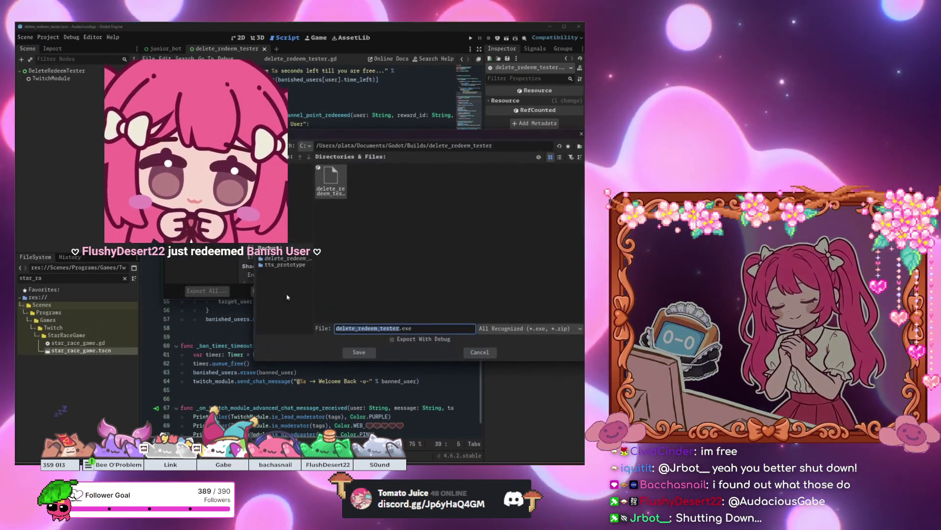
click(359, 352)
click(355, 259)
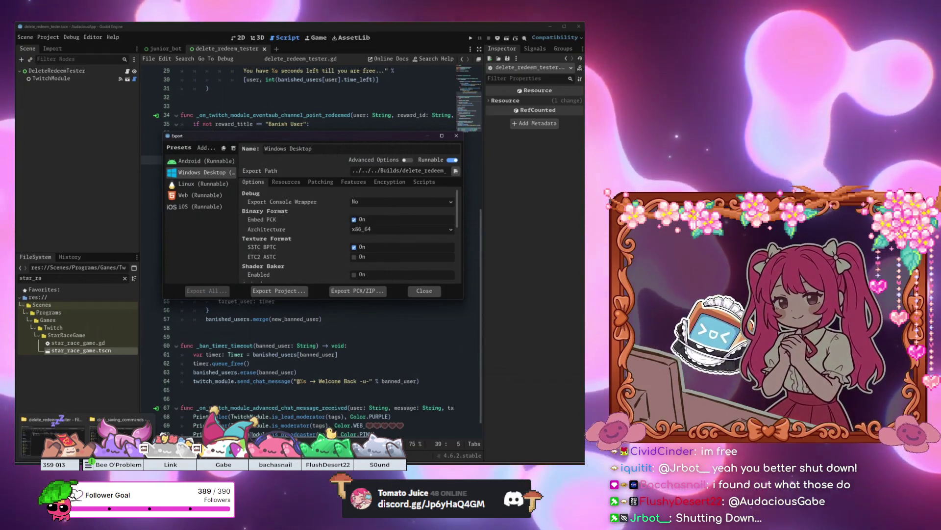
Step: Close the data_saving_commands Explorer window and run the rebuilt delete_redeem_tester.exe
click(117, 437)
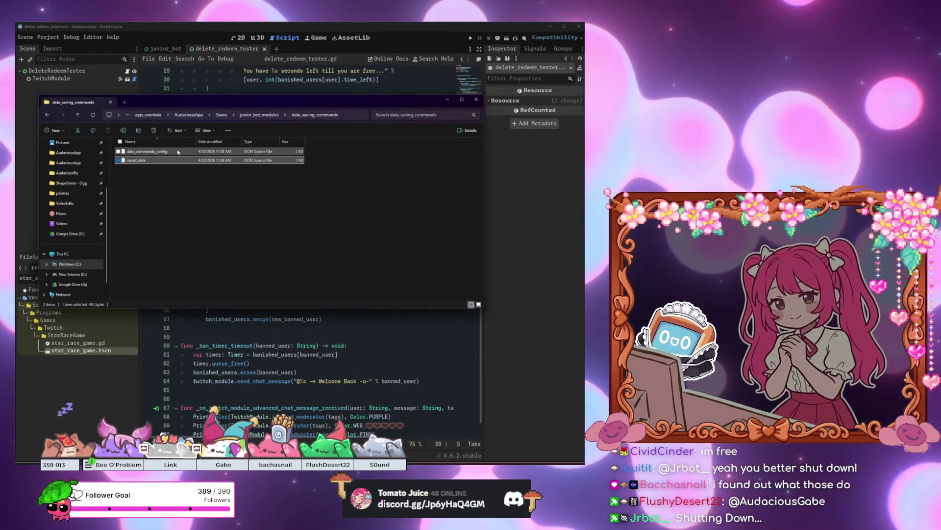
click(481, 99)
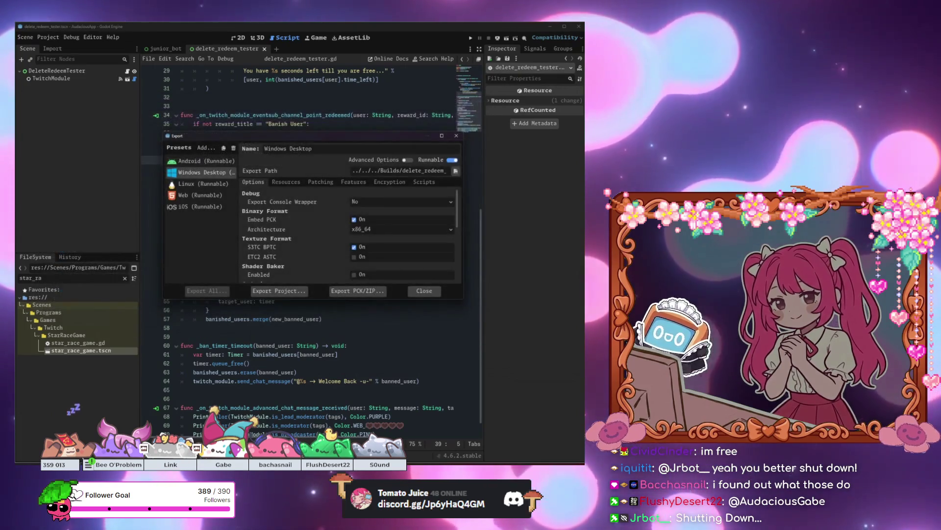
click(225, 464)
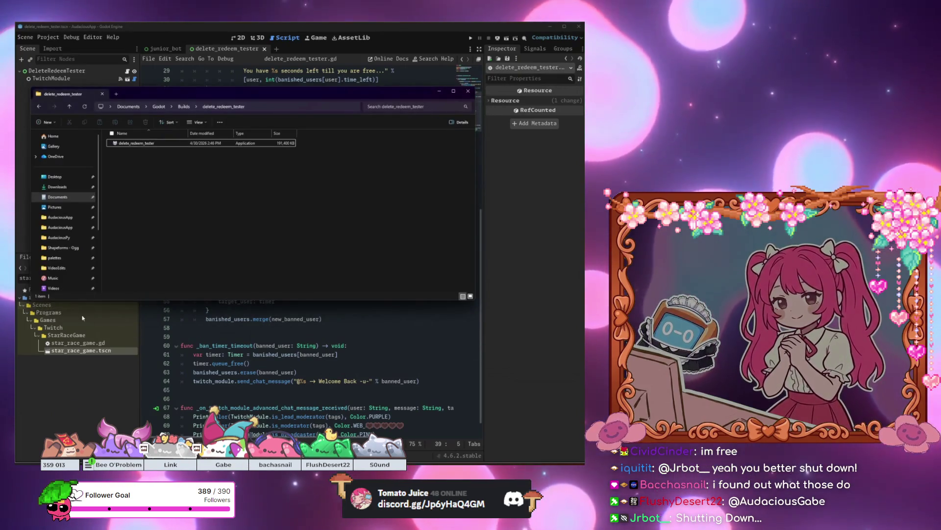
double_click(135, 143)
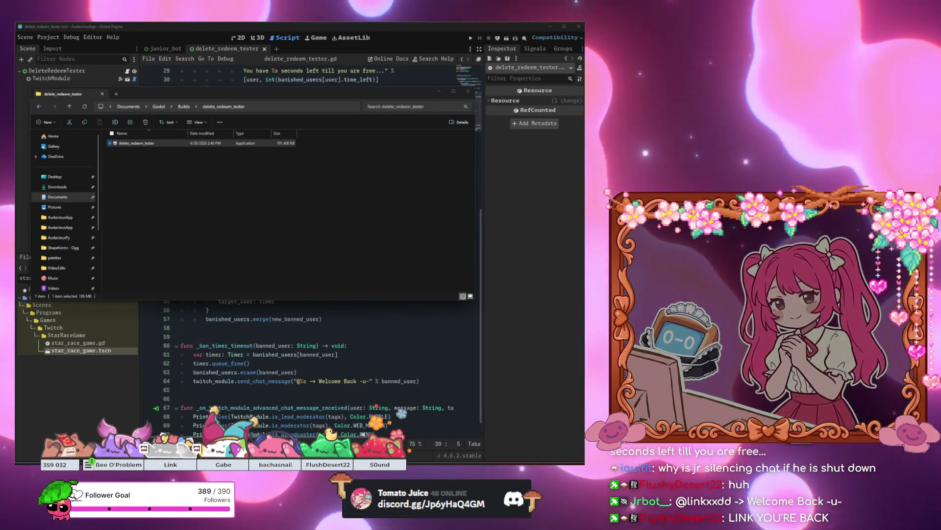
click(162, 363)
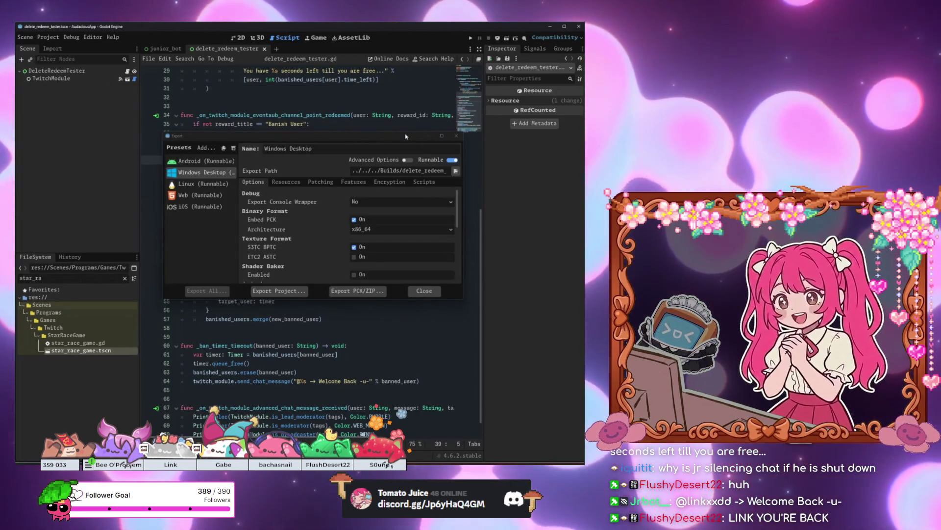
click(457, 136)
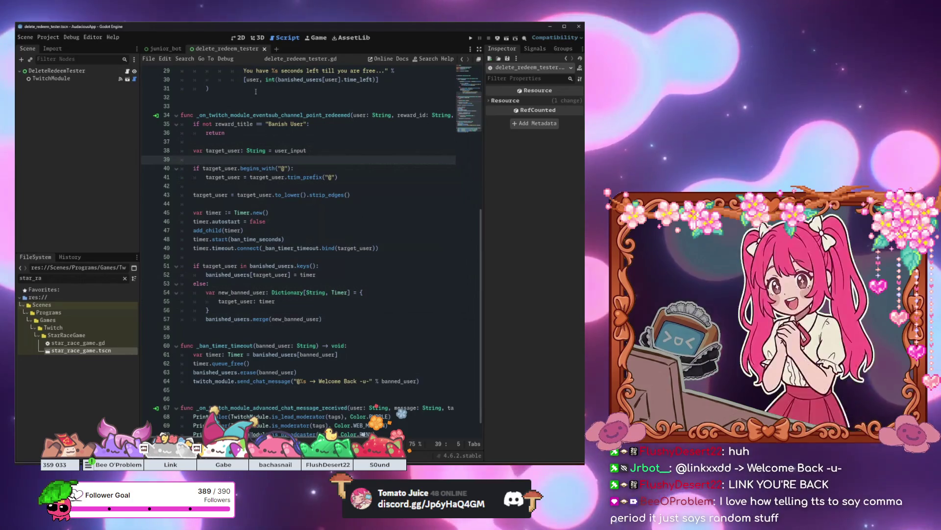
click(127, 71)
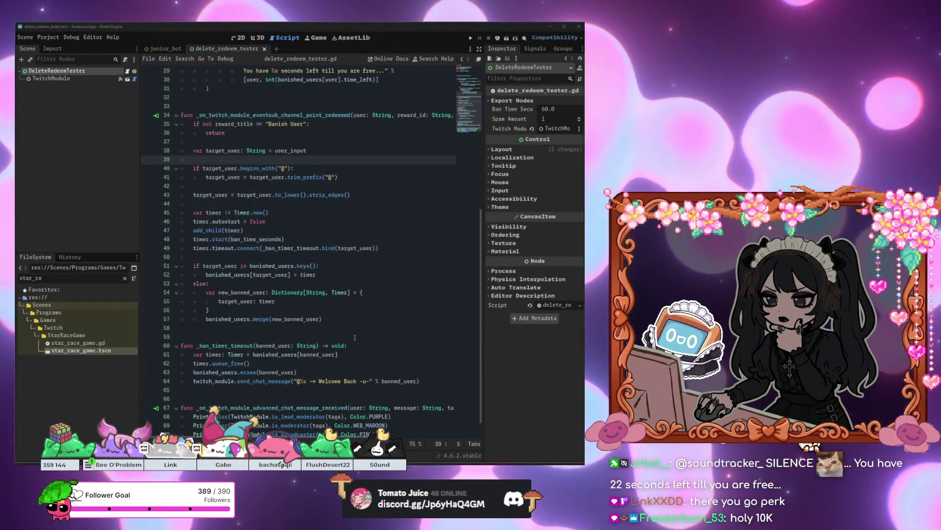
click(365, 194)
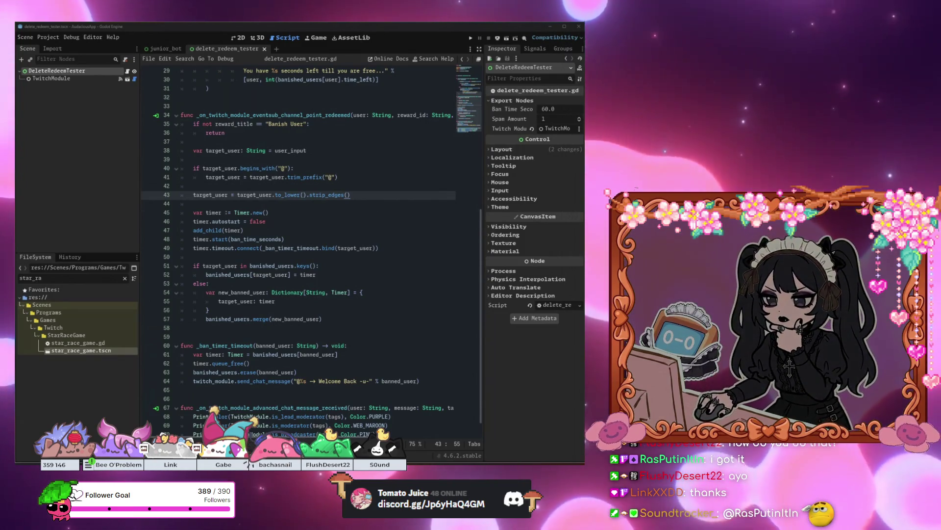
click(331, 293)
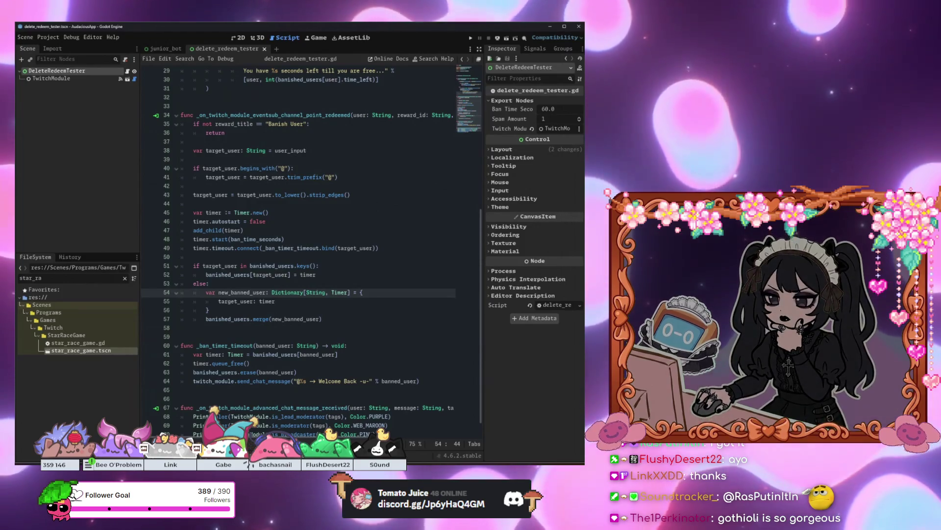
scroll(394, 279, up, 9)
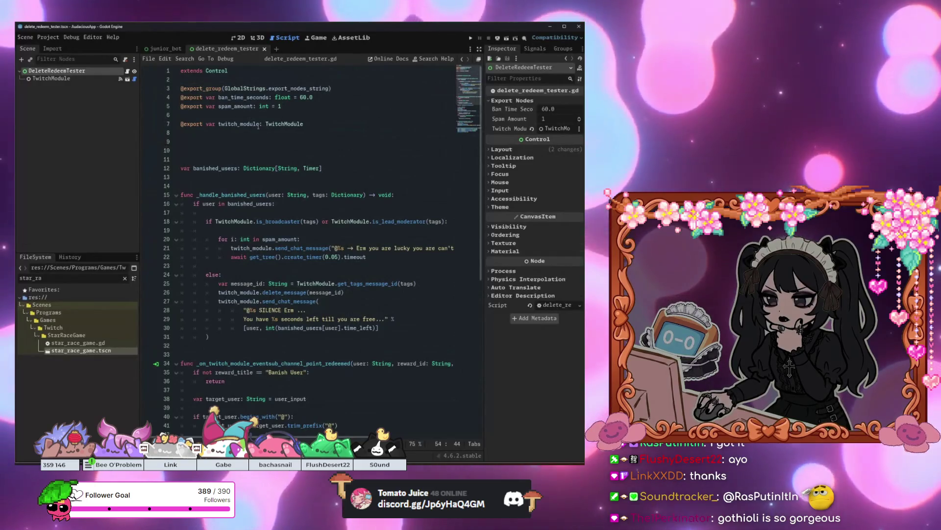
scroll(317, 260, down, 10)
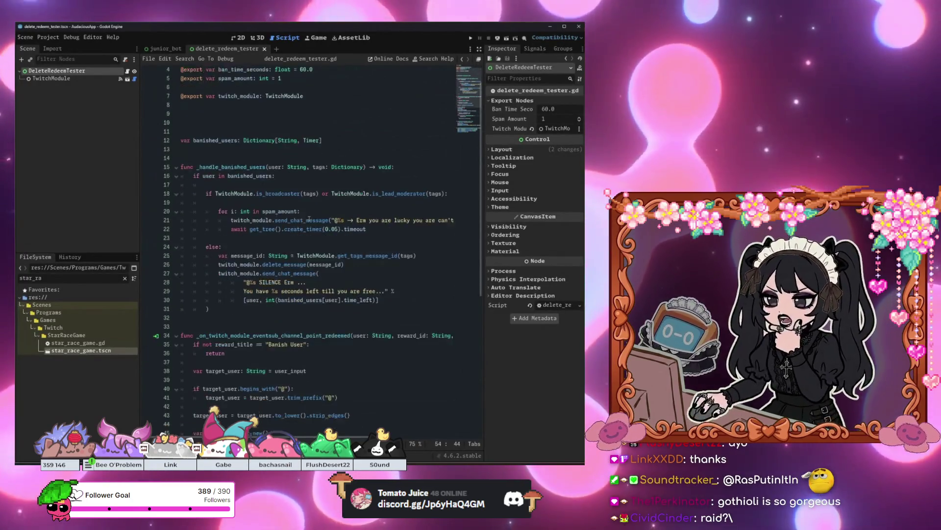
click(313, 314)
scroll(311, 199, up, 2)
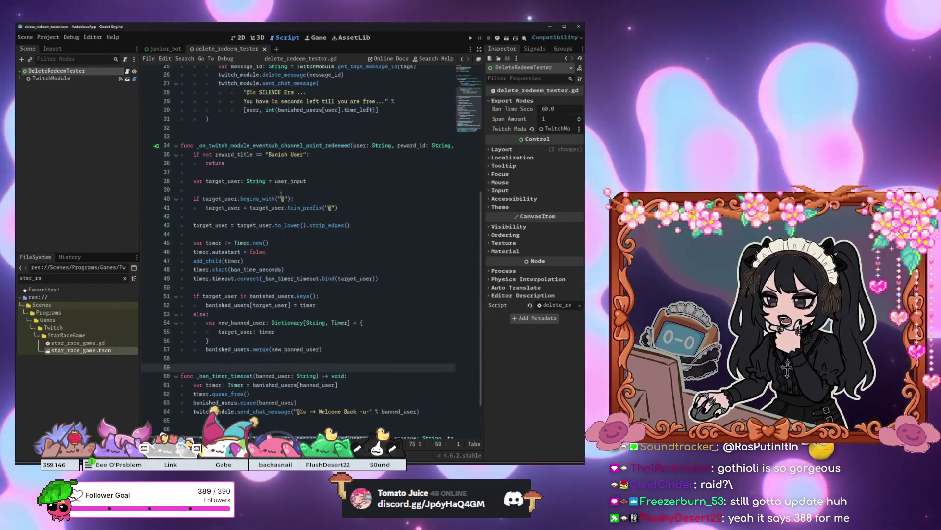
click(296, 200)
click(299, 181)
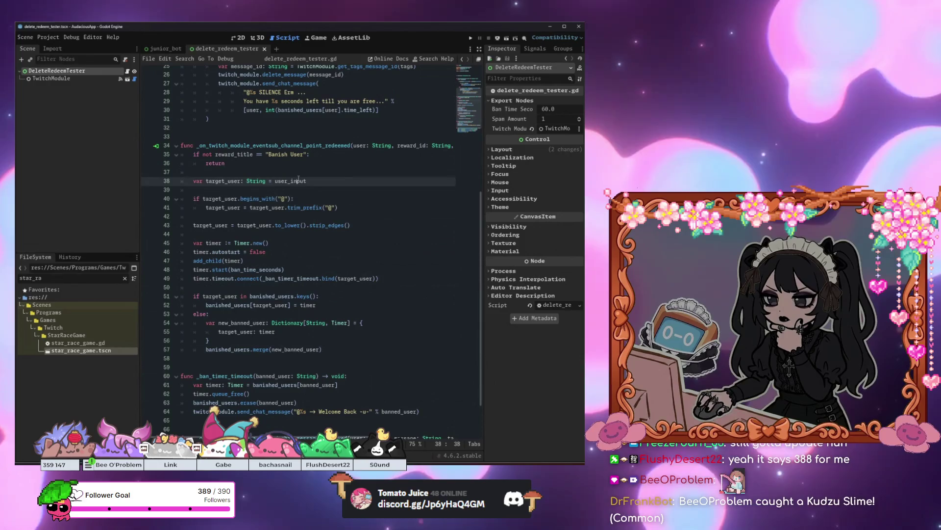
key(Up)
key(Up)
key(Up)
key(Home)
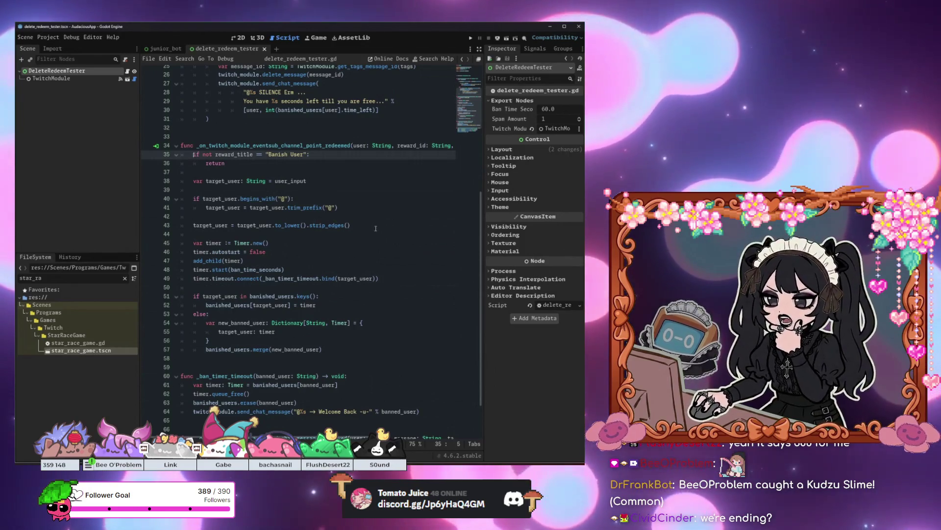
mouse_move(376, 228)
mouse_down()
mouse_move(182, 172)
mouse_move(194, 154)
mouse_up()
click(340, 207)
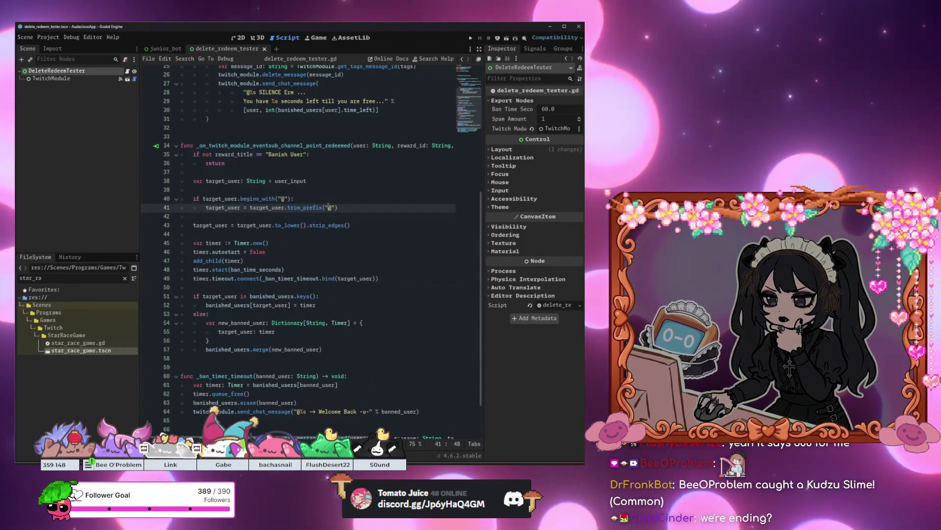
scroll(305, 344, down, 2)
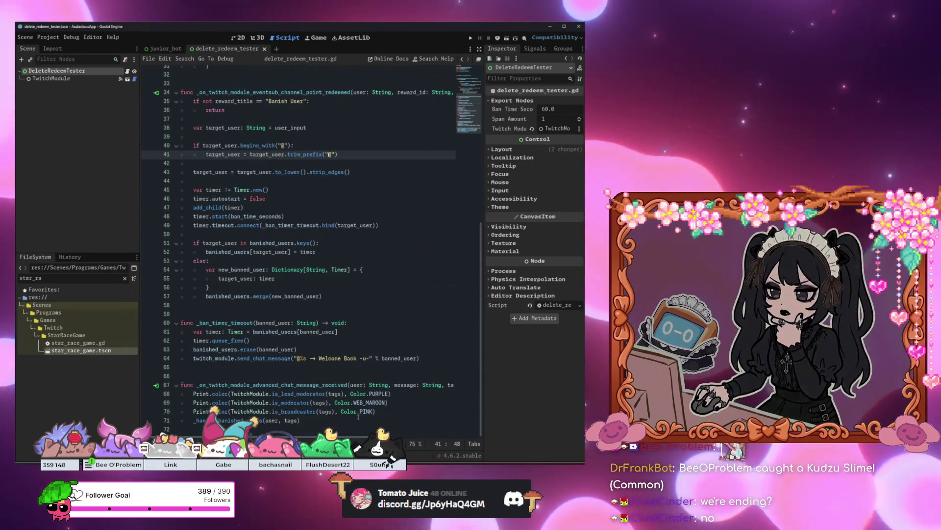
Step: Retype the _handle_banished_user(user, tags) line and open an empty line above it
click(358, 417)
key(shift+Home)
key(BackSpace)
key(Return)
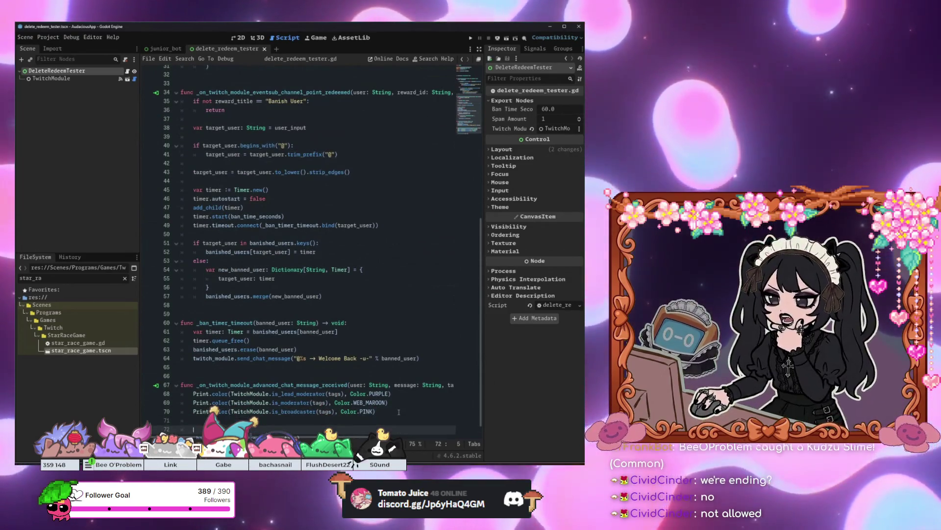
text(_handle_banished_user(user, tags))
key(Home)
key(Return)
key(Return)
key(Up)
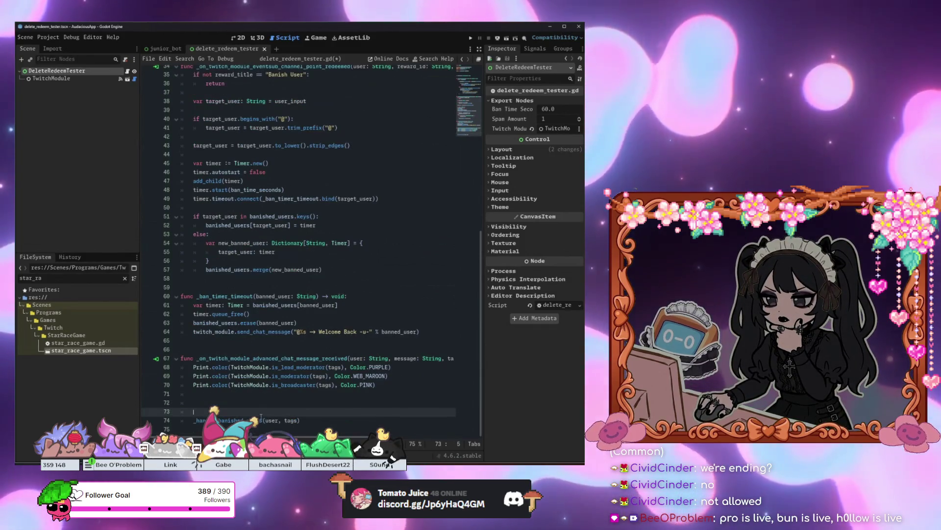
Step: On line 72, enter twitch_module.delete_message(TwitchMo using autocomplete
click(276, 403)
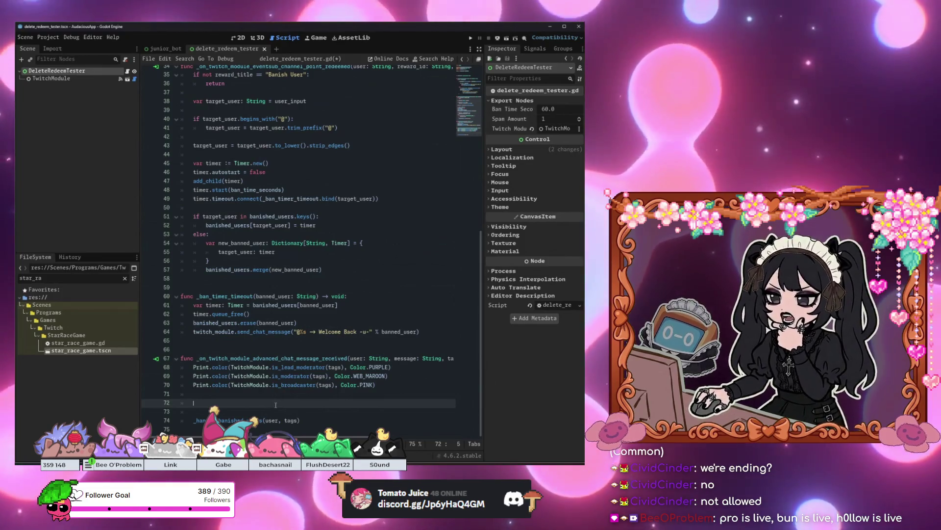
text(twitch_module.s)
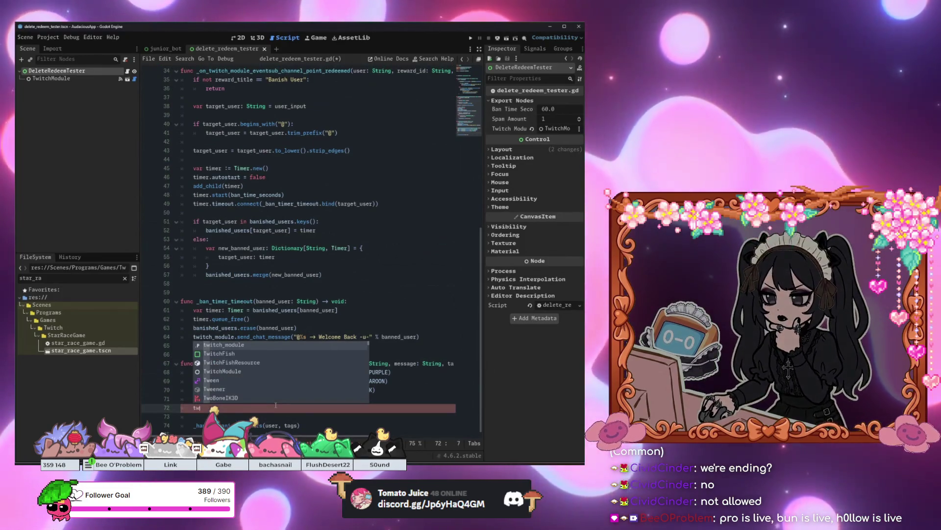
key(BackSpace)
text(delete)
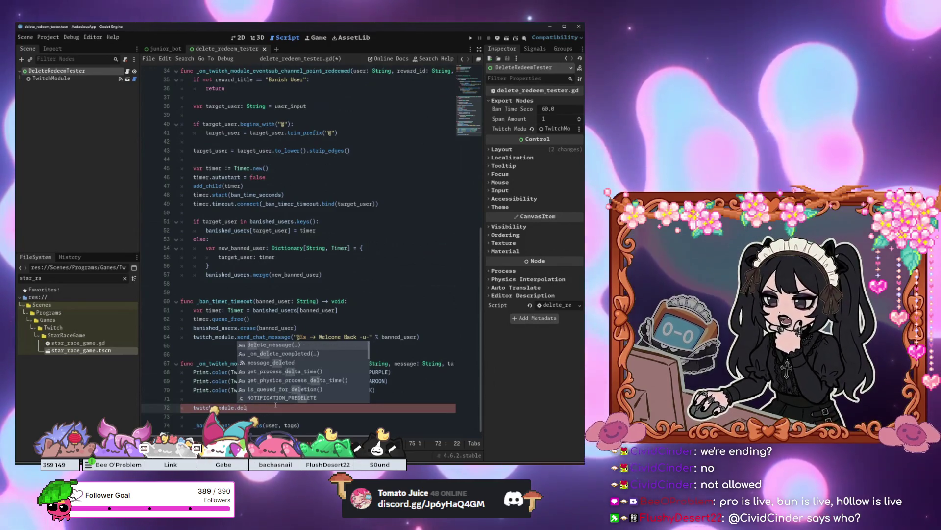
key(Return)
text(Twi)
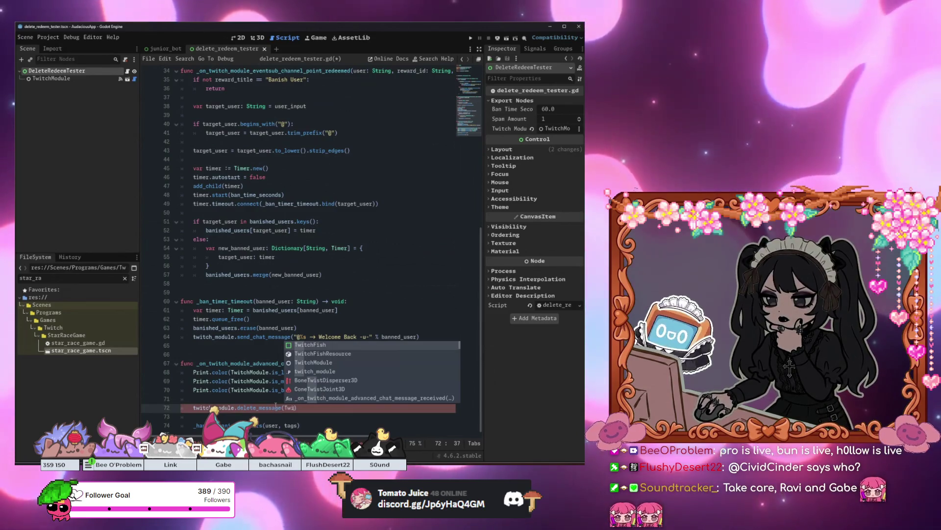
text(tch)
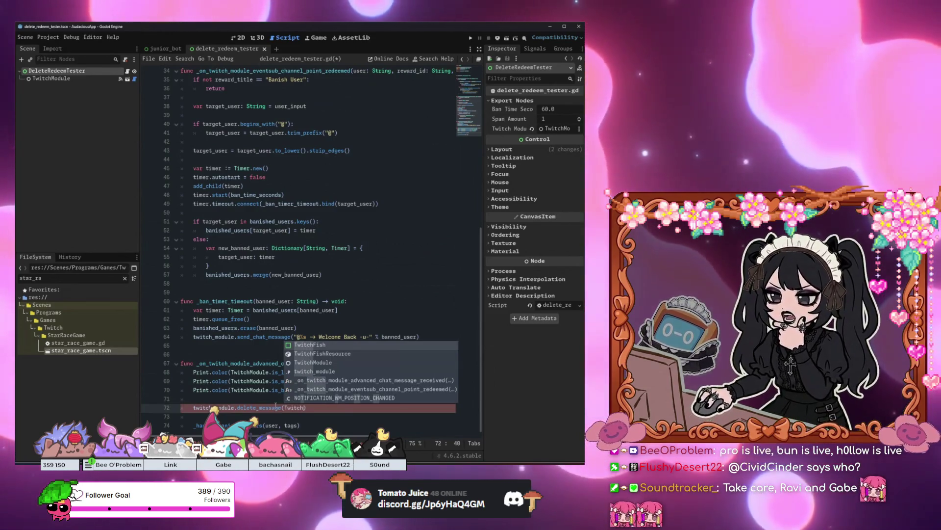
text(Mo)
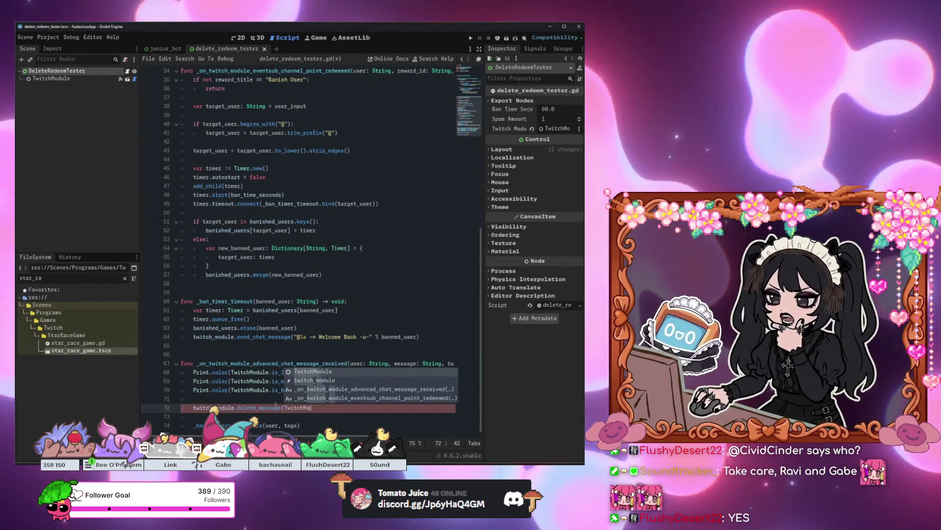
click(315, 408)
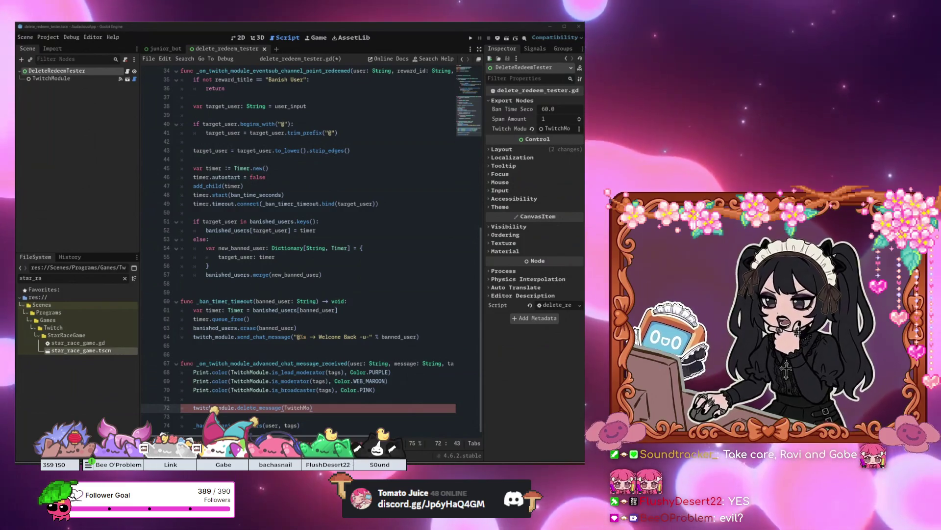
Step: Switch to Discord and go to the stream-discussions forum channel
key(alt+Tab)
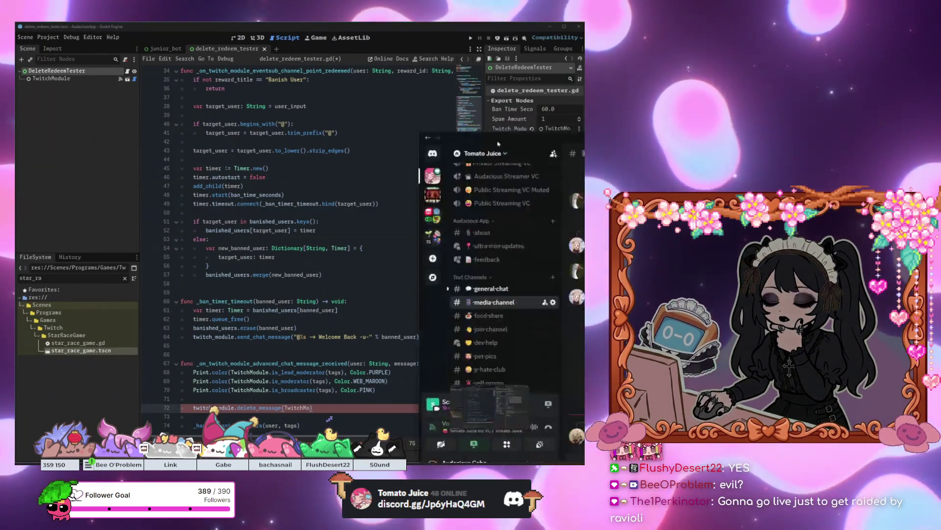
scroll(179, 278, up, 2)
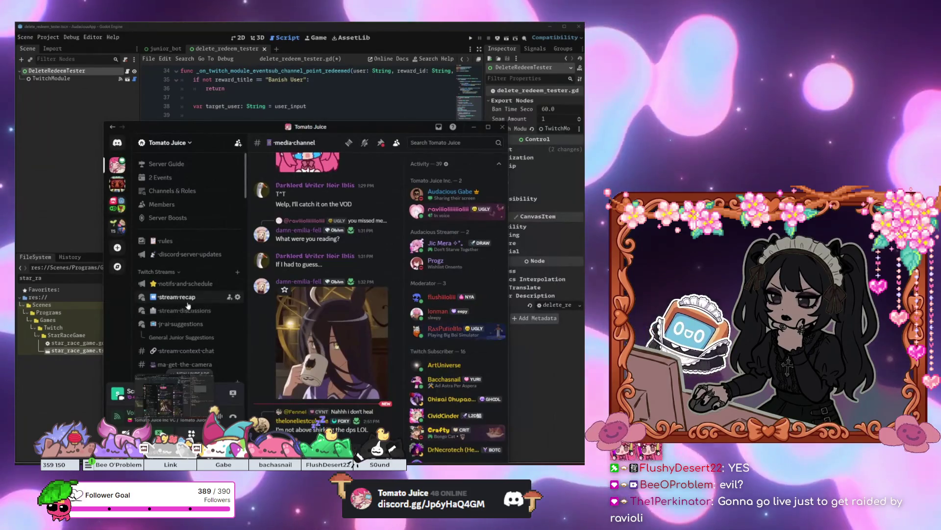
click(186, 283)
click(190, 298)
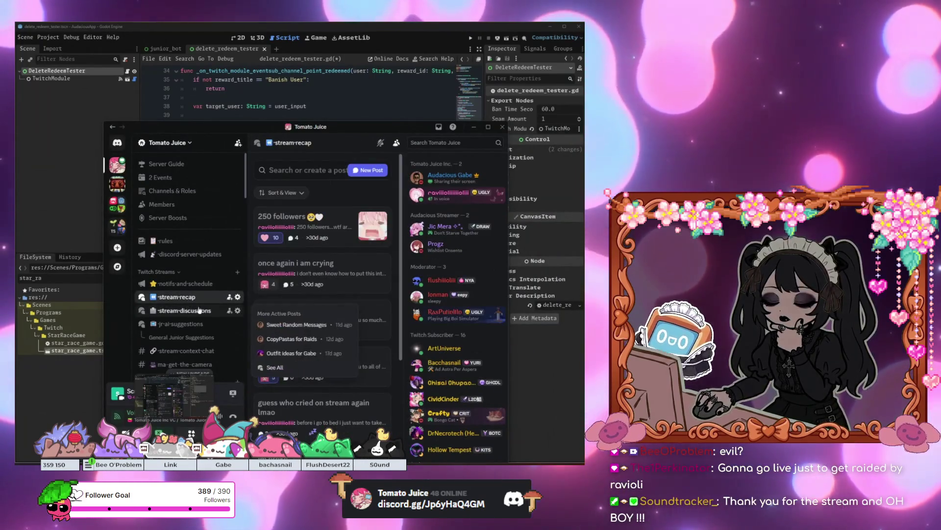
click(182, 311)
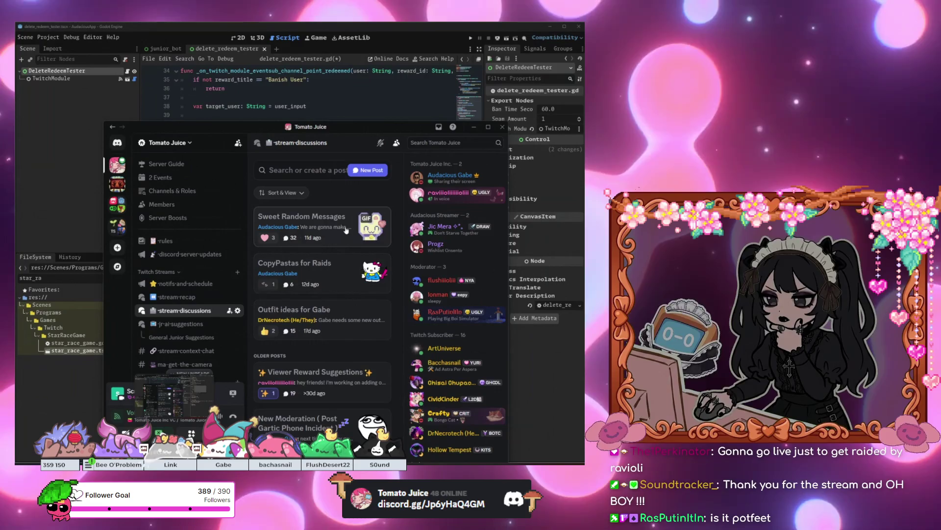
Step: Open the CopyPastas for Raids post and select the rAvloLi and 2/23 Ravioli raid messages
click(314, 263)
scroll(411, 254, up, 4)
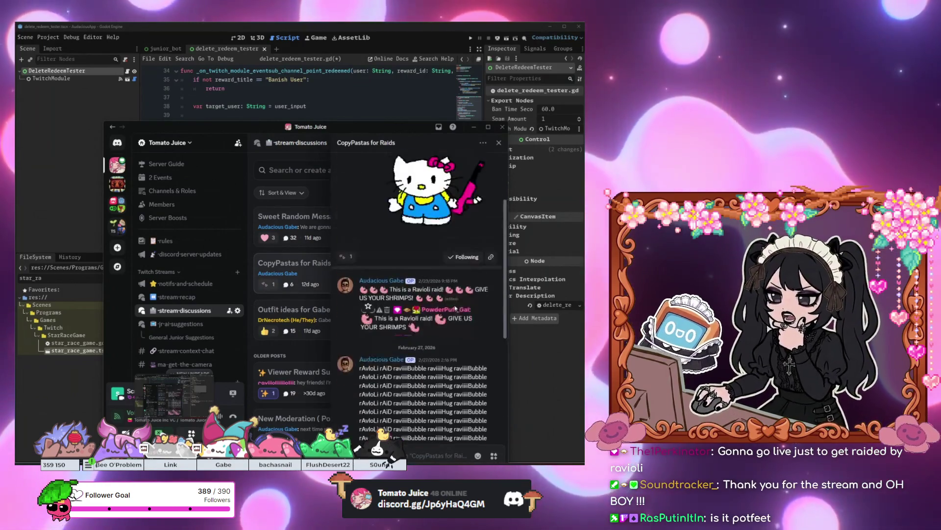
click(468, 342)
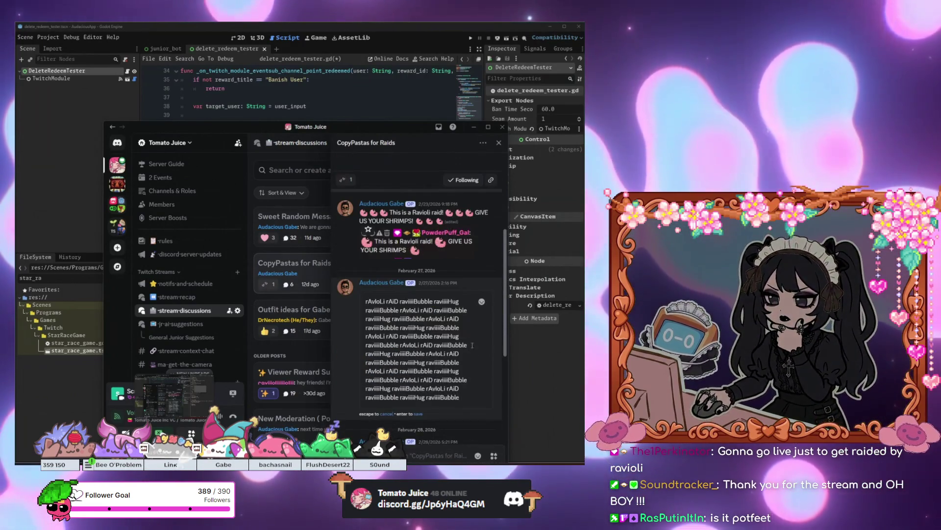
click(468, 231)
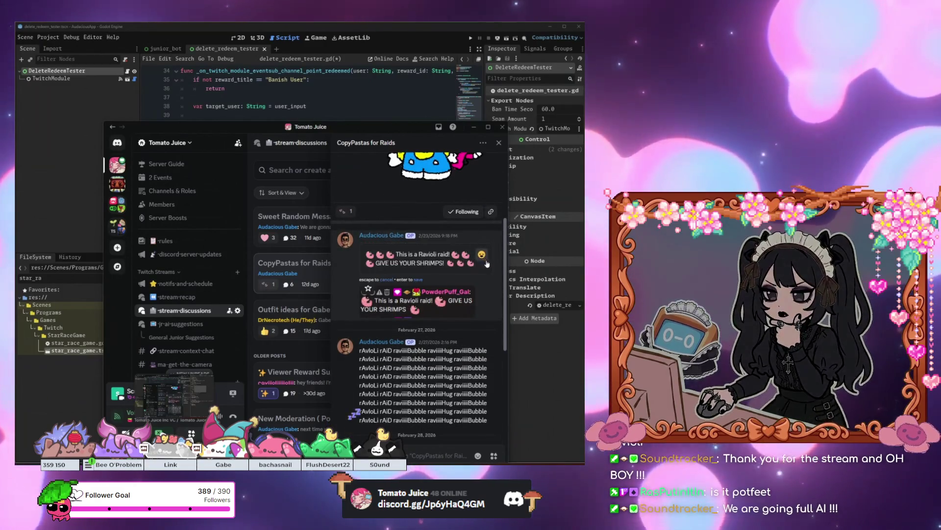